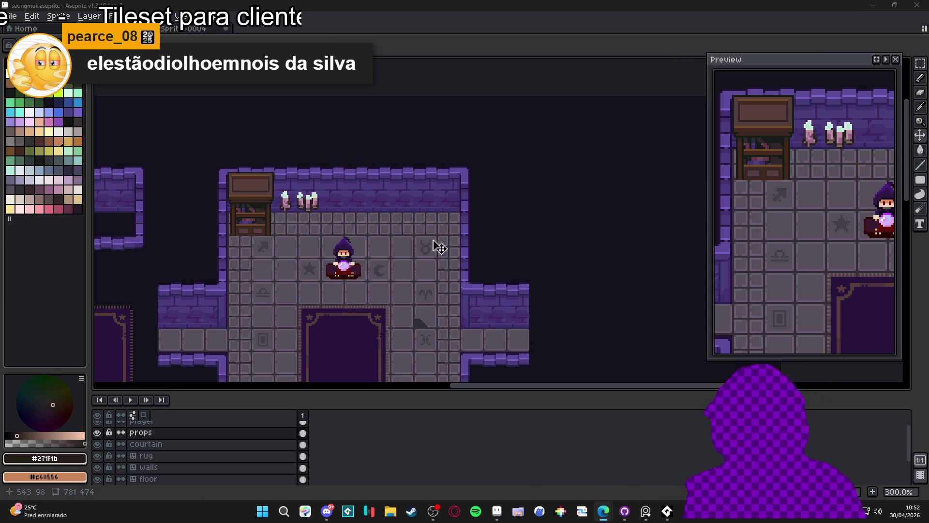
# Show the tile grid and zoom in on the room's cabinet.
pyautogui.moveTo(388, 244); pyautogui.dragTo(389, 220)
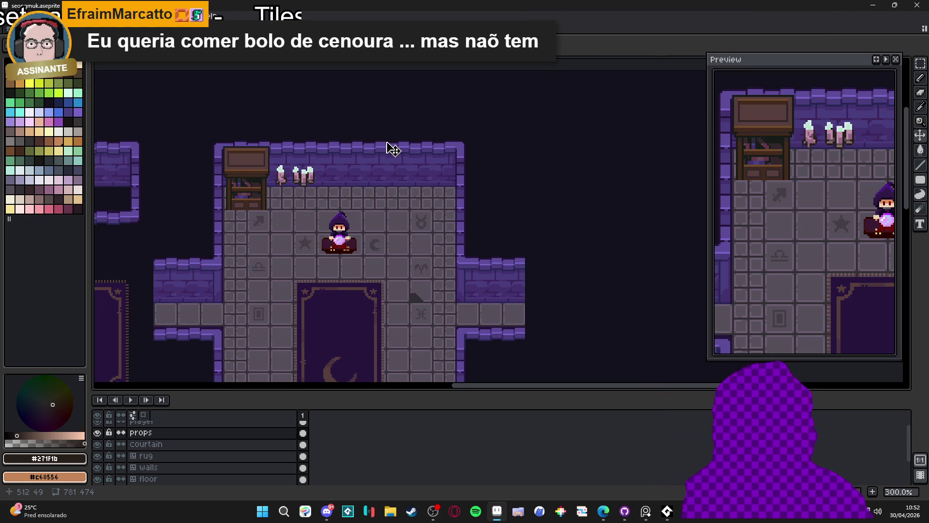
pyautogui.hotkey('ctrl', "'")
pyautogui.scroll(2, 370, 209)
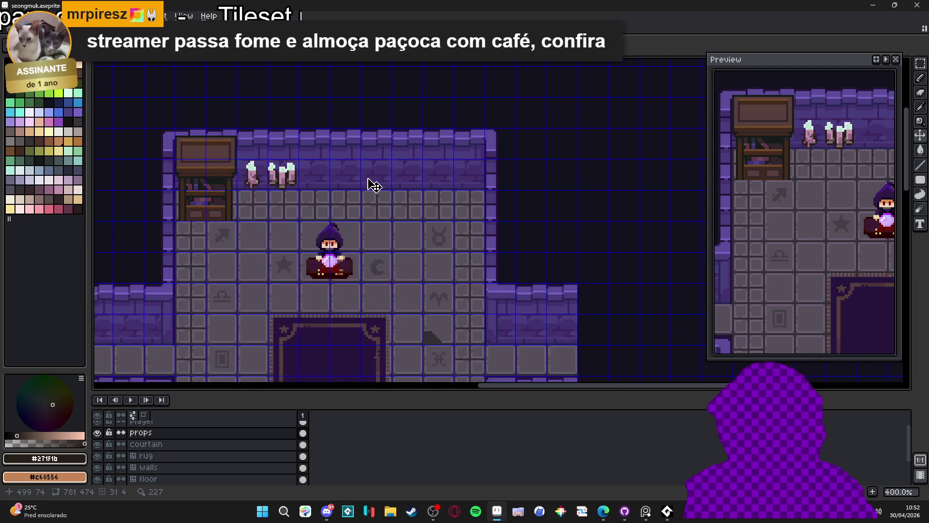
pyautogui.scroll(1, 194, 167)
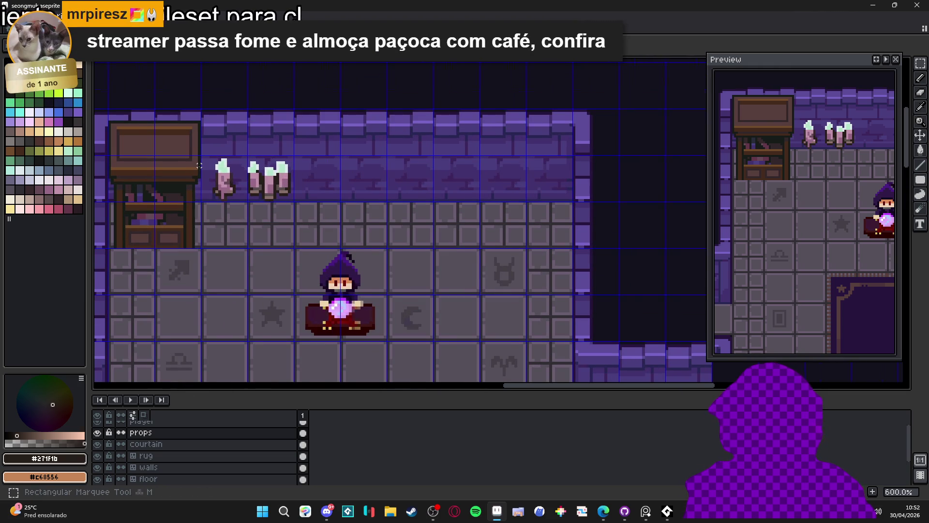
pyautogui.scroll(1, 206, 173)
pyautogui.scroll(1, 270, 199)
# Copy the cabinet's top board onto the back wall right of the potion bottles.
pyautogui.moveTo(270, 199); pyautogui.dragTo(150, 175)
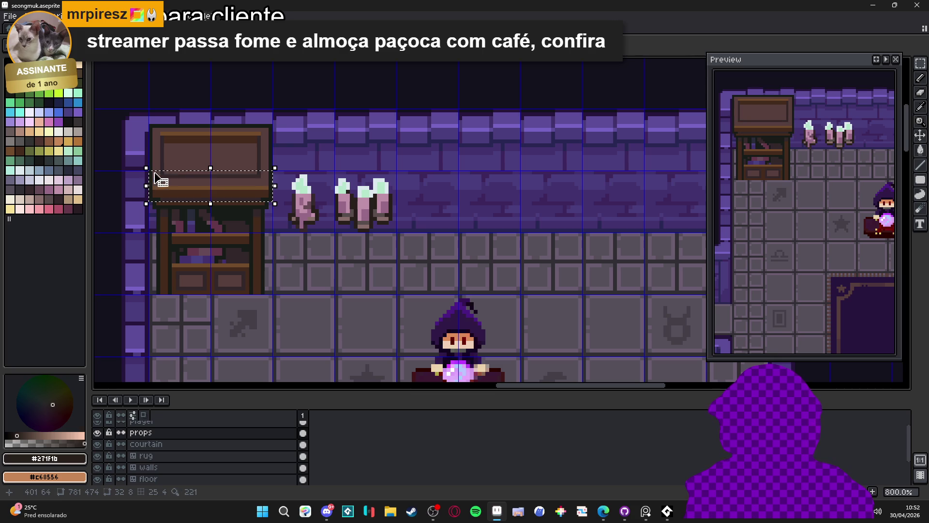
pyautogui.hotkey('ctrl', 'c')
pyautogui.hotkey('ctrl', 'v')
pyautogui.hotkey('shift', 'Right')
pyautogui.hotkey('shift', 'Right')
pyautogui.hotkey('shift', 'Right')
pyautogui.hotkey('shift', 'Right')
pyautogui.hotkey('shift', 'Right')
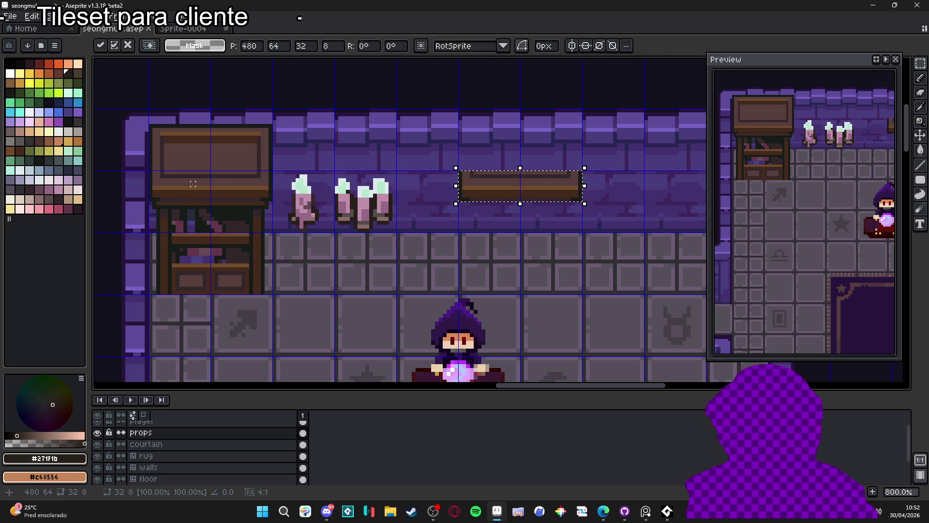
pyautogui.press('Down')
pyautogui.press('Down')
pyautogui.press('Down')
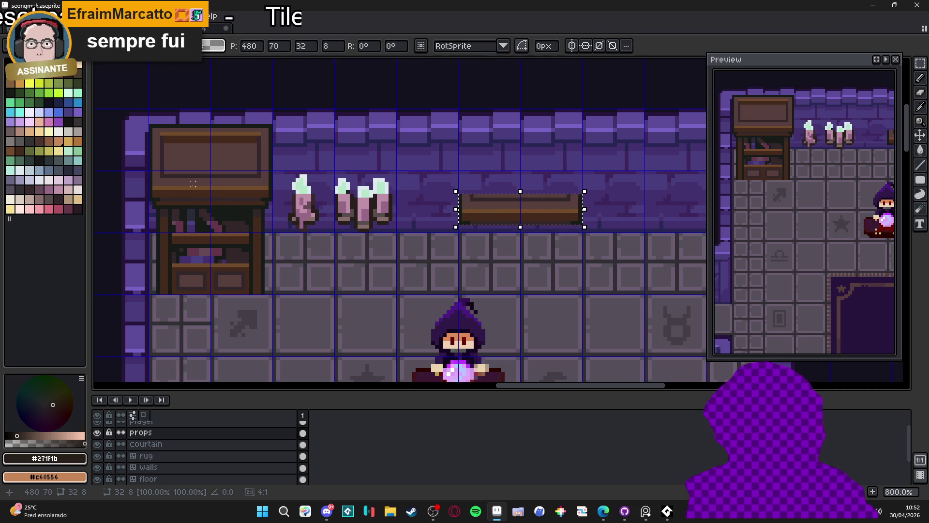
pyautogui.press('Up')
pyautogui.press('Up')
pyautogui.moveTo(538, 198); pyautogui.dragTo(500, 205)
pyautogui.press('Return')
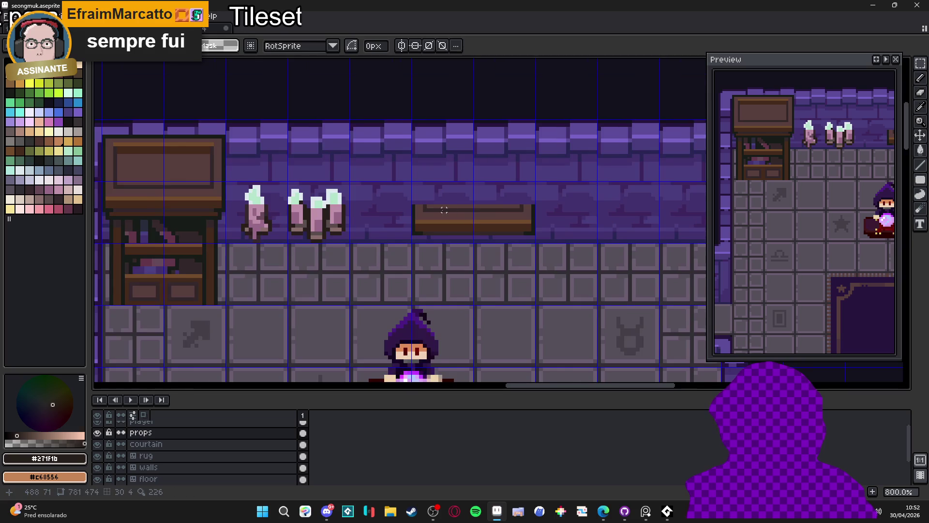
# Stretch the new shelf board taller.
pyautogui.scroll(2, 440, 220)
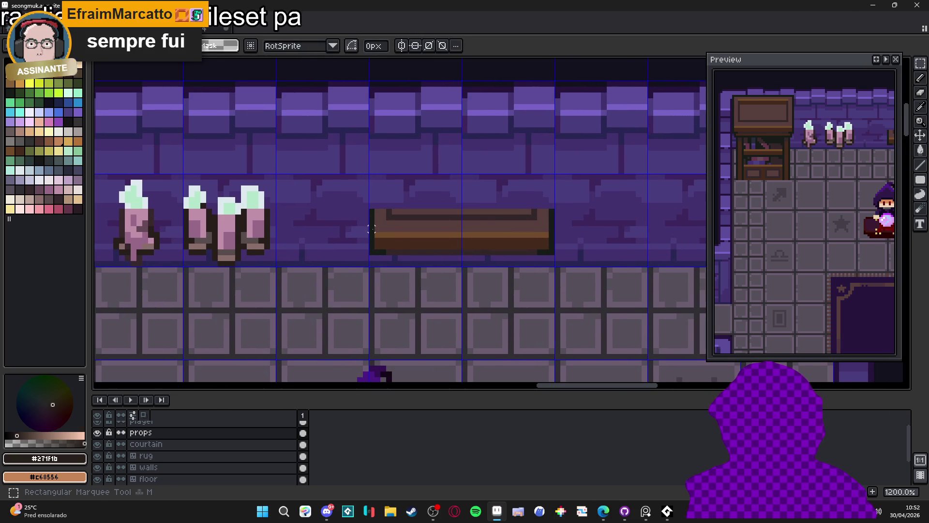
pyautogui.moveTo(366, 234); pyautogui.dragTo(557, 201)
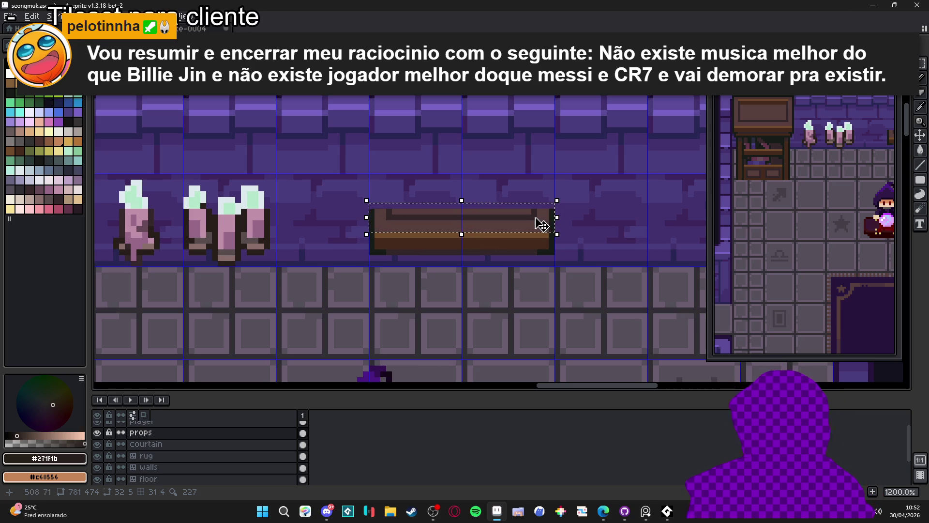
pyautogui.moveTo(555, 221)
pyautogui.mouseDown()
pyautogui.moveTo(480, 234)
pyautogui.moveTo(366, 234)
pyautogui.mouseUp()
pyautogui.moveTo(462, 219)
pyautogui.mouseDown()
pyautogui.moveTo(473, 188)
pyautogui.moveTo(456, 213)
pyautogui.mouseUp()
pyautogui.press('Return')
# Draw a dark outline line along the shelf board's bottom edge.
pyautogui.scroll(1, 515, 256)
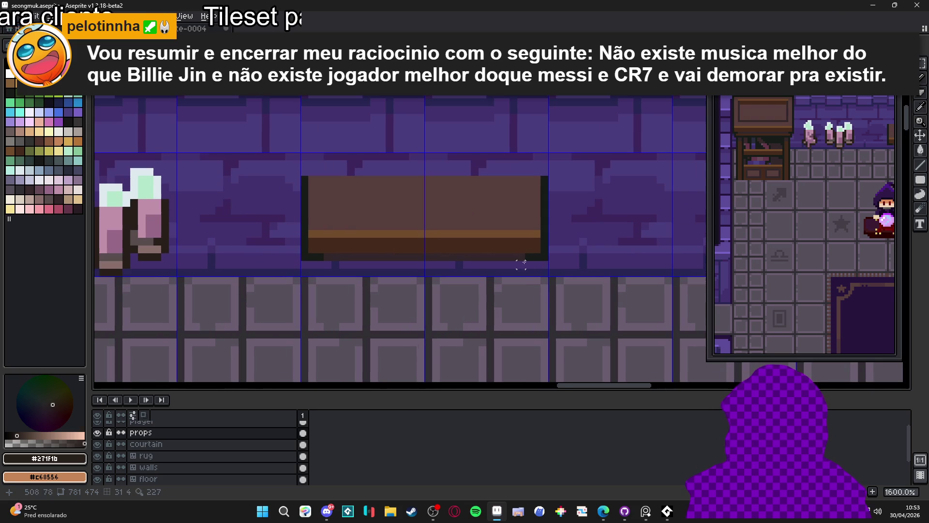
pyautogui.keyDown('alt'); pyautogui.click(543, 255); pyautogui.keyUp('alt')
pyautogui.moveTo(540, 256); pyautogui.dragTo(302, 257)
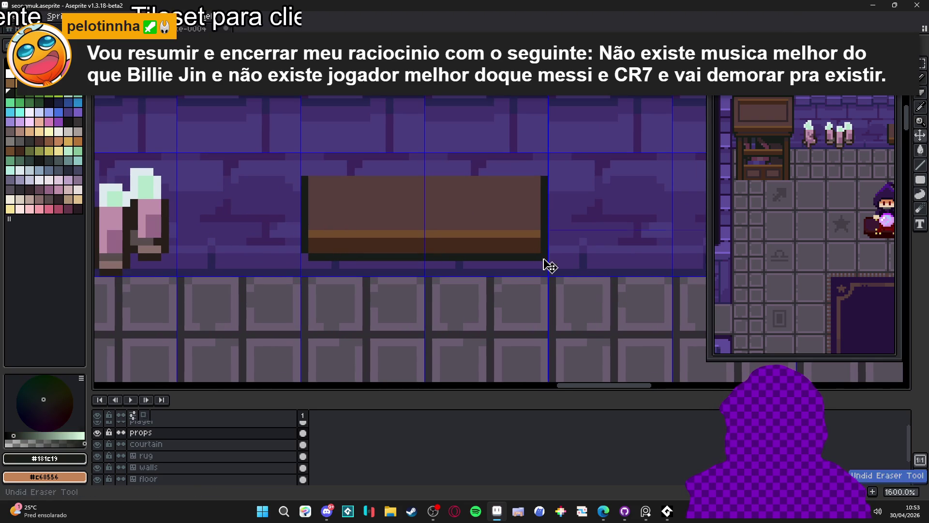
pyautogui.scroll(-2, 508, 266)
pyautogui.moveTo(477, 269)
pyautogui.mouseDown()
pyautogui.moveTo(442, 271)
pyautogui.moveTo(419, 249)
pyautogui.mouseUp()
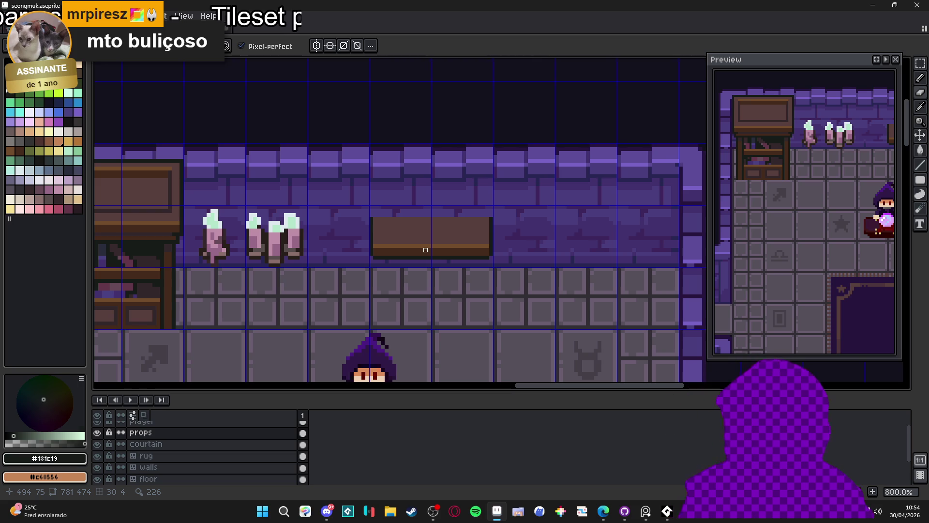
# Switch to the Move tool and toggle the props layer to compare the shelf.
pyautogui.scroll(2, 419, 245)
pyautogui.moveTo(409, 228); pyautogui.dragTo(379, 224)
pyautogui.press('v')
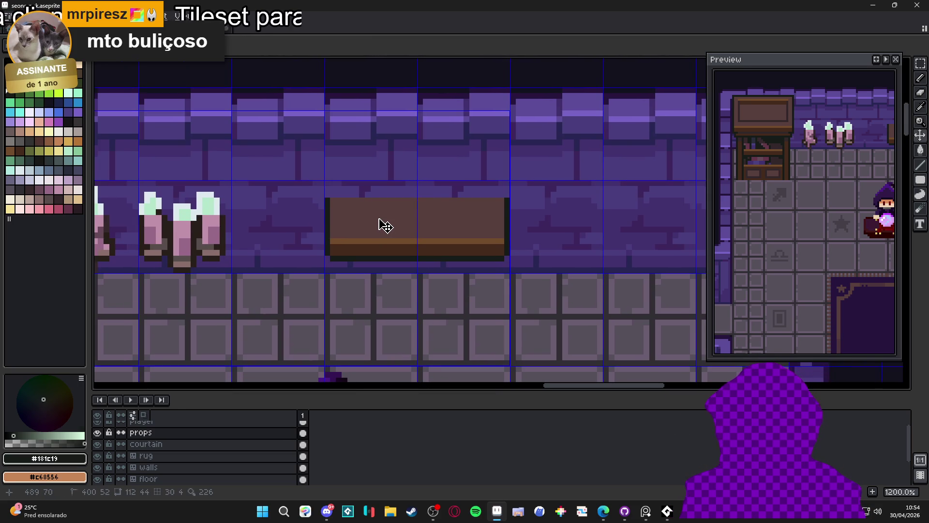
pyautogui.scroll(1, 112, 451)
pyautogui.click(98, 438)
pyautogui.click(97, 438)
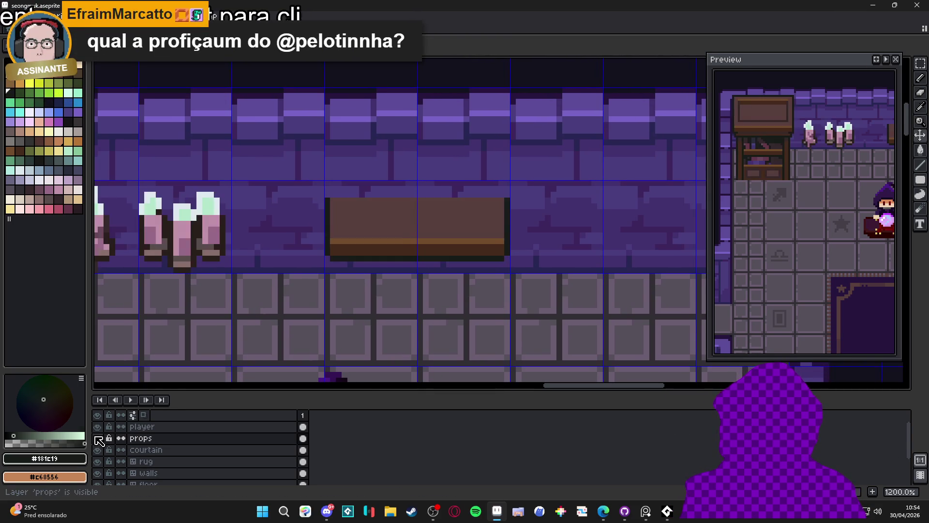
pyautogui.click(97, 438)
pyautogui.click(98, 438)
pyautogui.click(97, 438)
pyautogui.click(98, 437)
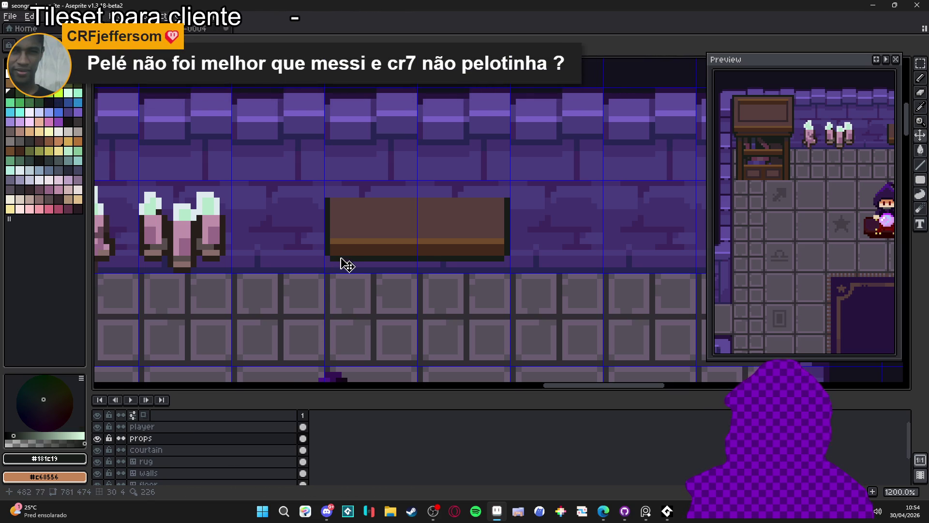
# Select the whole shelf board and move it down one pixel.
pyautogui.scroll(1, 345, 261)
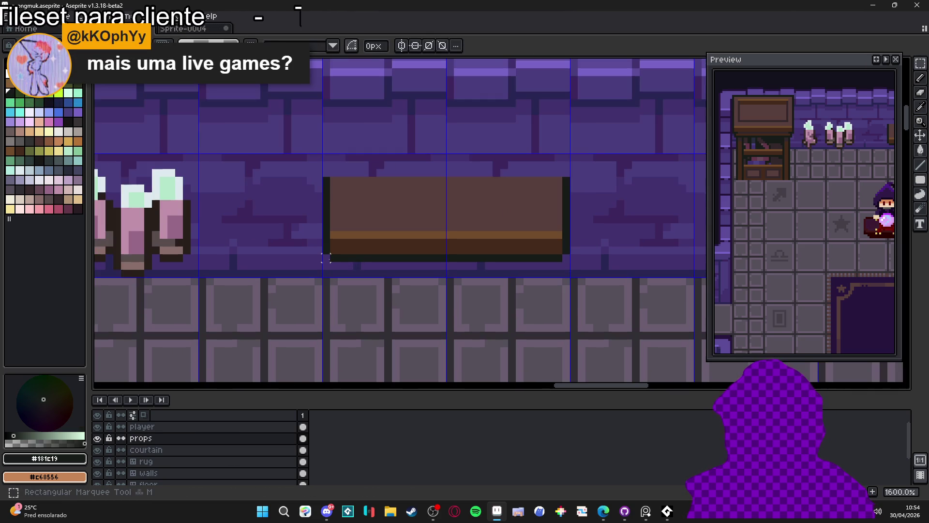
pyautogui.moveTo(322, 262); pyautogui.dragTo(570, 224)
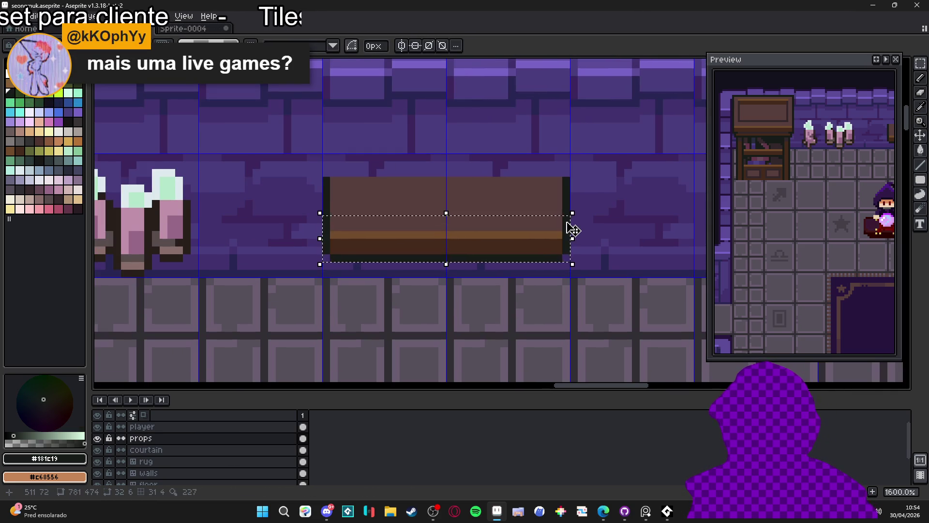
pyautogui.hotkey('ctrl', 'd')
pyautogui.press('b')
pyautogui.moveTo(565, 181); pyautogui.dragTo(321, 255)
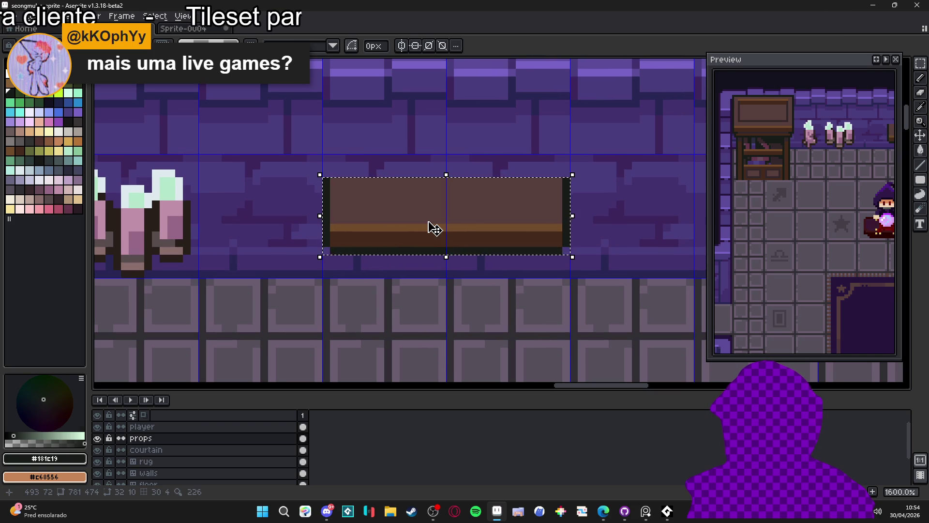
pyautogui.moveTo(434, 228); pyautogui.dragTo(433, 232)
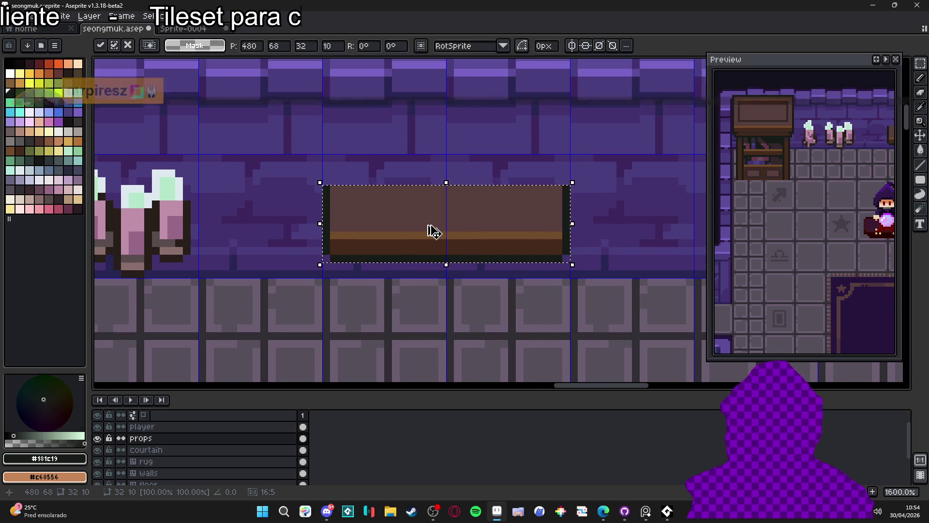
pyautogui.hotkey('ctrl', 'd')
# Recheck the shelf by toggling the props layer, leaving it visible and active.
pyautogui.click(97, 438)
pyautogui.click(97, 438)
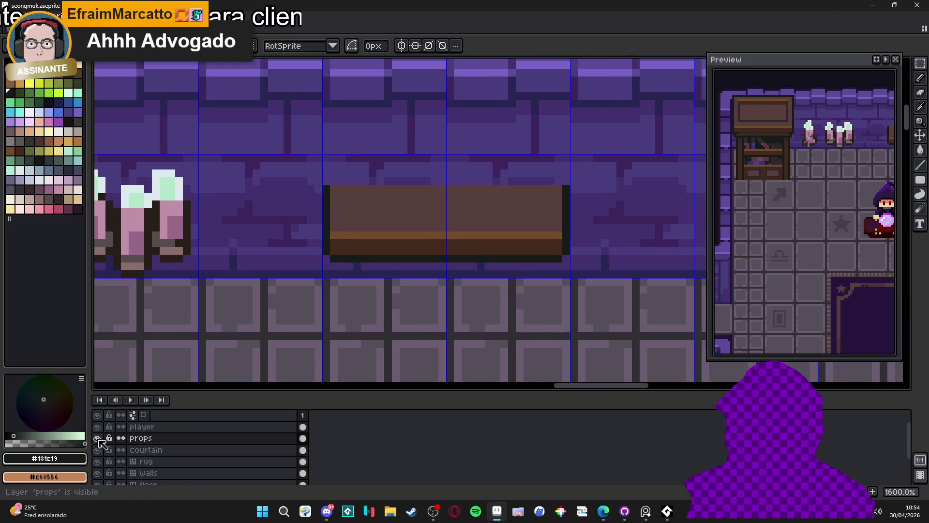
pyautogui.click(96, 442)
pyautogui.click(96, 441)
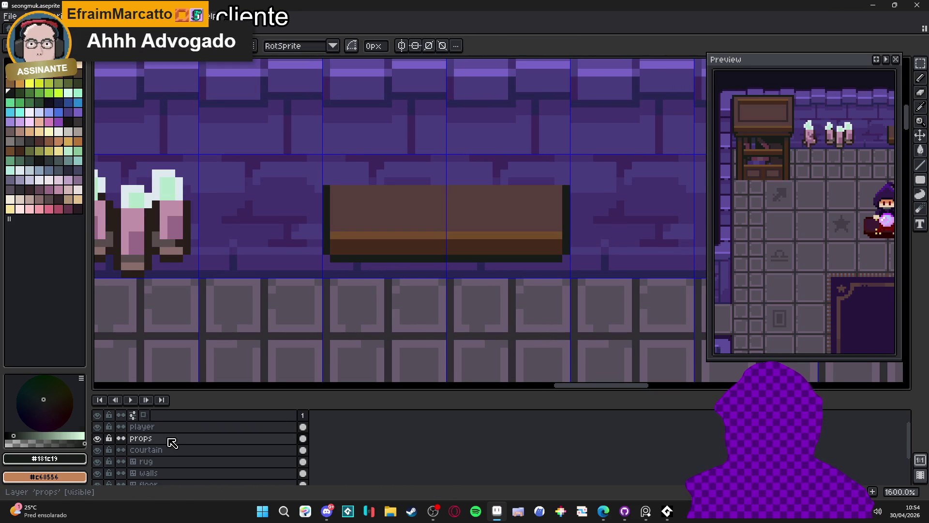
pyautogui.click(169, 438)
# Save seongmuk.aseprite.
pyautogui.hotkey('ctrl', 's')
pyautogui.scroll(-3, 363, 250)
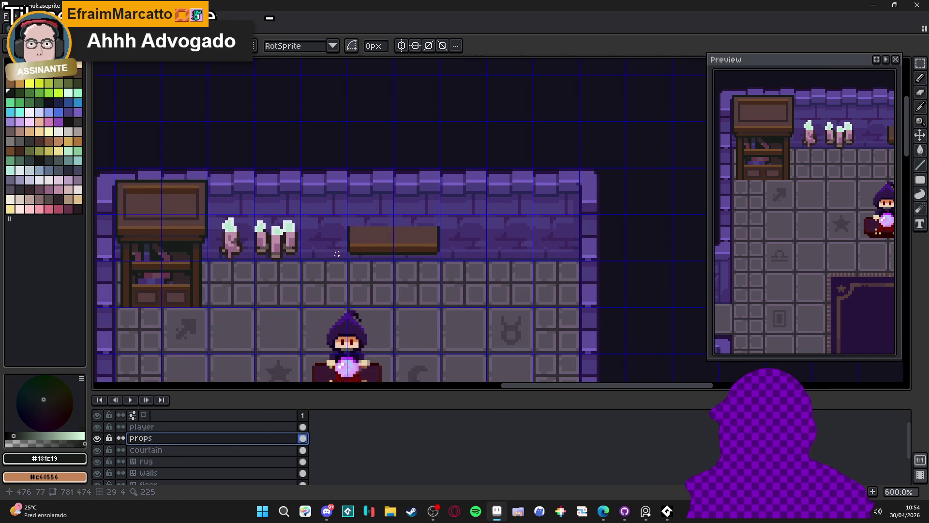
pyautogui.scroll(1, 367, 239)
pyautogui.scroll(3, 366, 239)
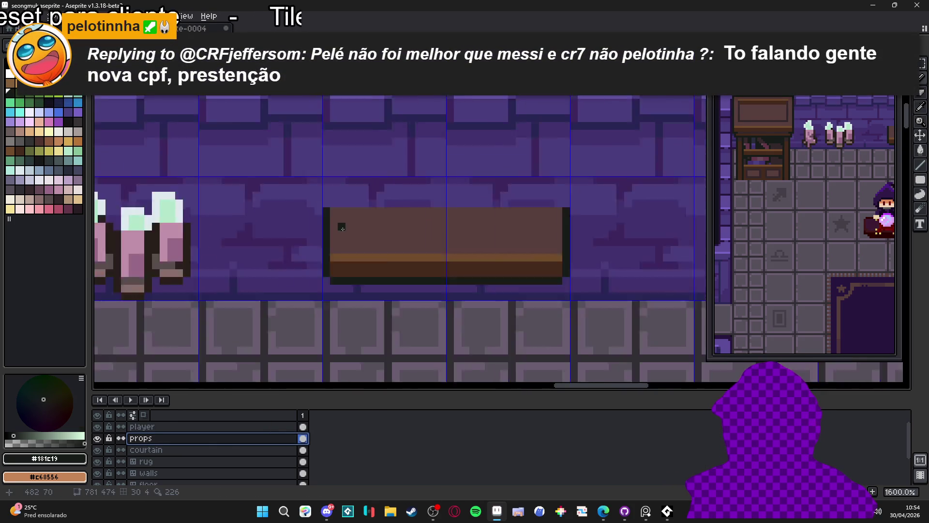
pyautogui.scroll(-3, 345, 231)
pyautogui.scroll(-2, 341, 234)
pyautogui.scroll(4, 345, 235)
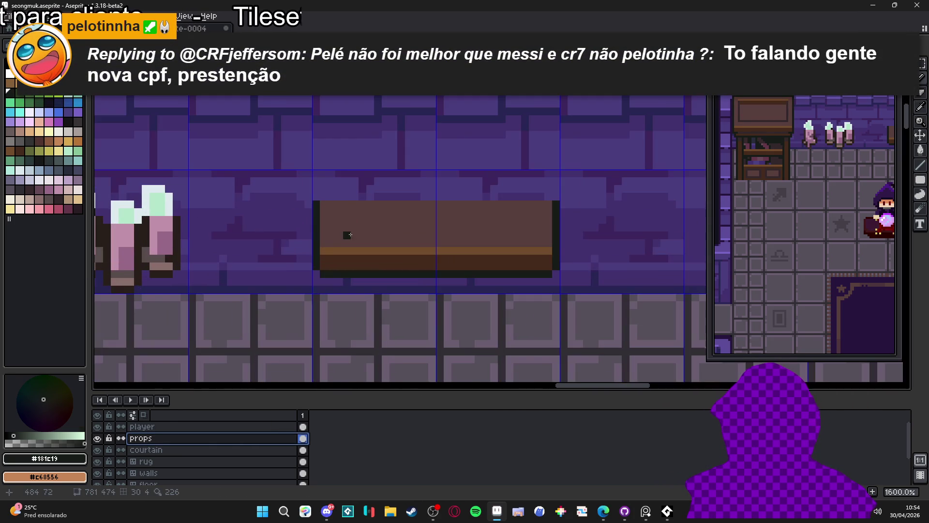
# Paint a small pale purple block (swatch Idx-102) on the shelf's left end.
pyautogui.click(69, 180)
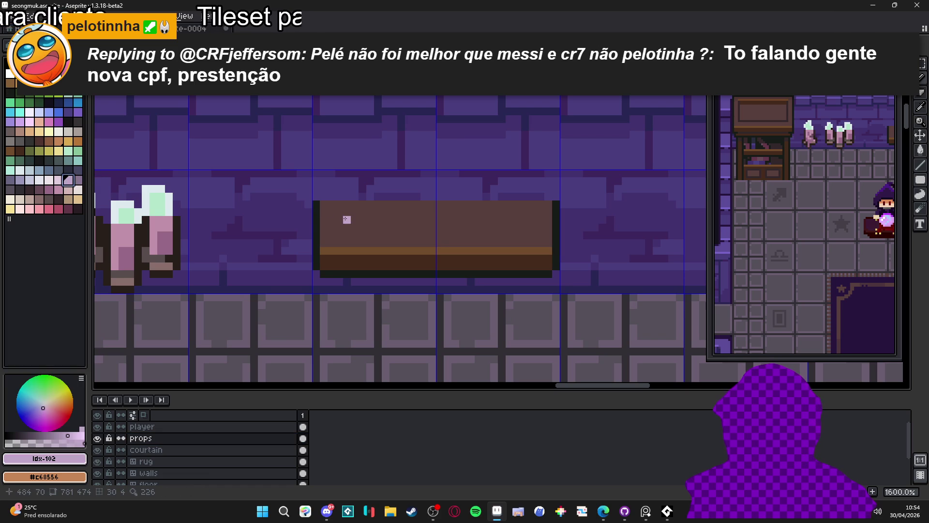
pyautogui.moveTo(343, 216)
pyautogui.mouseDown()
pyautogui.moveTo(351, 227)
pyautogui.moveTo(342, 235)
pyautogui.mouseUp()
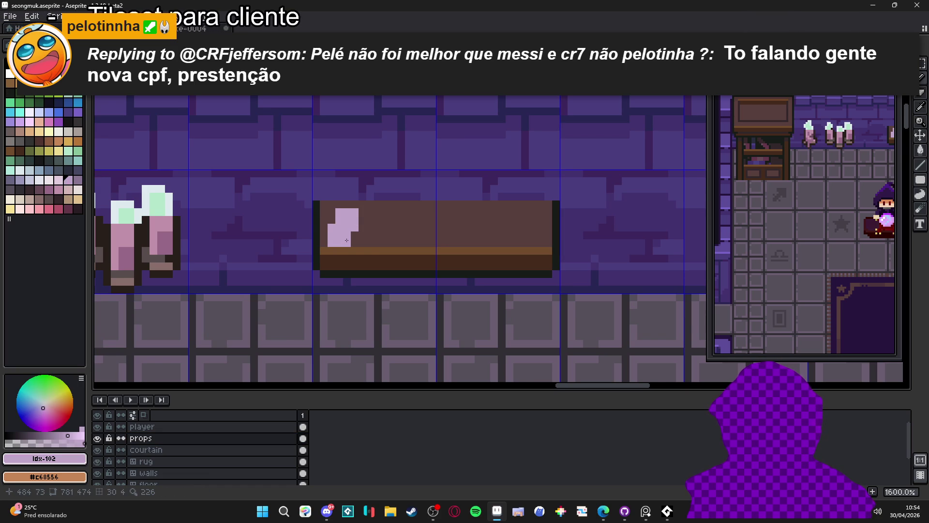
pyautogui.scroll(-4, 364, 257)
pyautogui.scroll(3, 358, 256)
pyautogui.scroll(1, 360, 252)
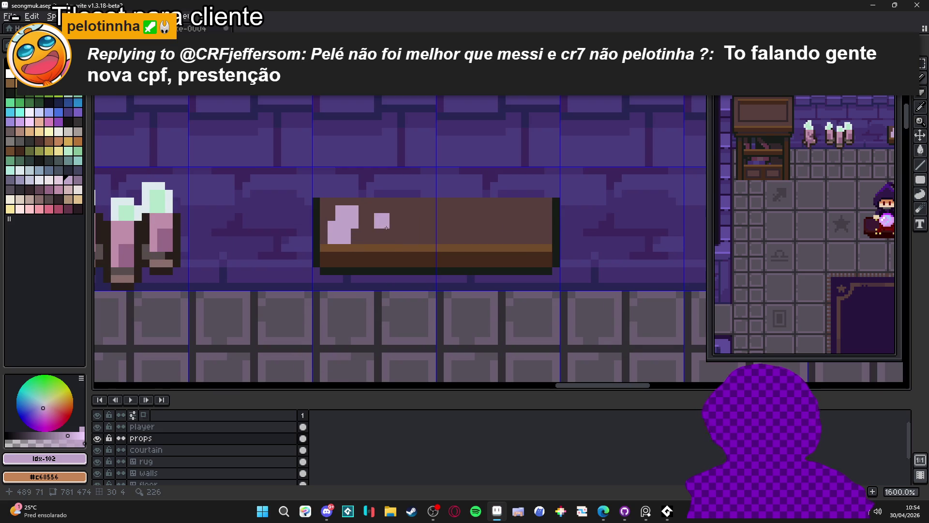
pyautogui.scroll(-4, 379, 224)
pyautogui.scroll(4, 401, 235)
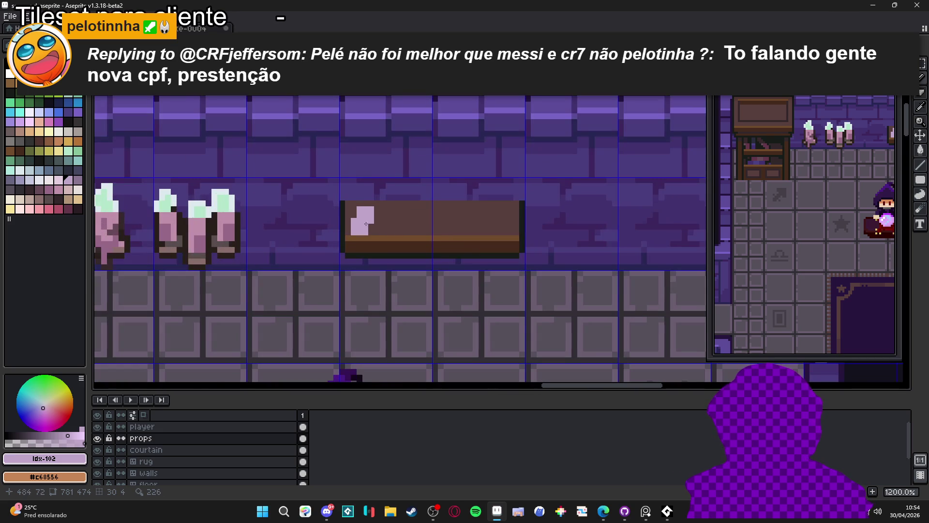
pyautogui.scroll(2, 356, 238)
# Paint the item's bottom row in the lighter pink shade Idx-101.
pyautogui.keyDown('alt'); pyautogui.click(355, 238); pyautogui.keyUp('alt')
pyautogui.press('[')
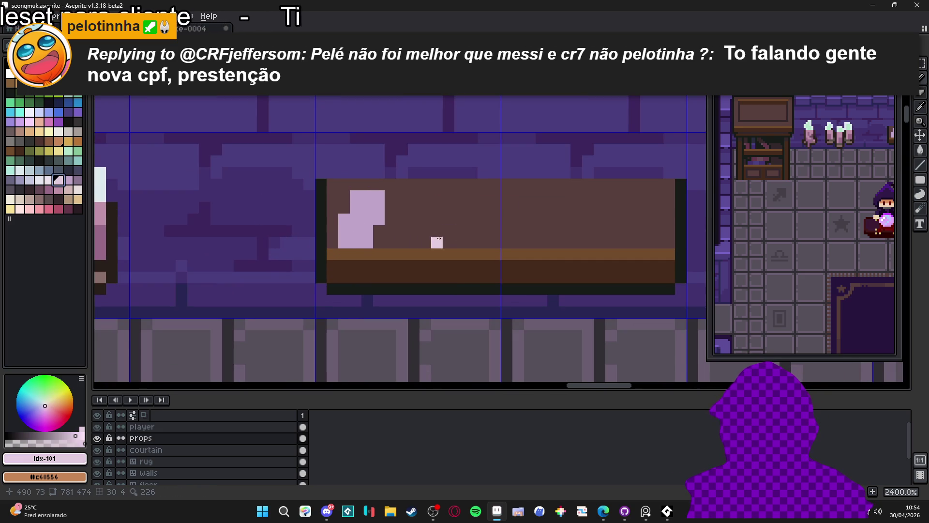
pyautogui.moveTo(356, 241)
pyautogui.mouseDown()
pyautogui.moveTo(344, 243)
pyautogui.moveTo(364, 244)
pyautogui.mouseUp()
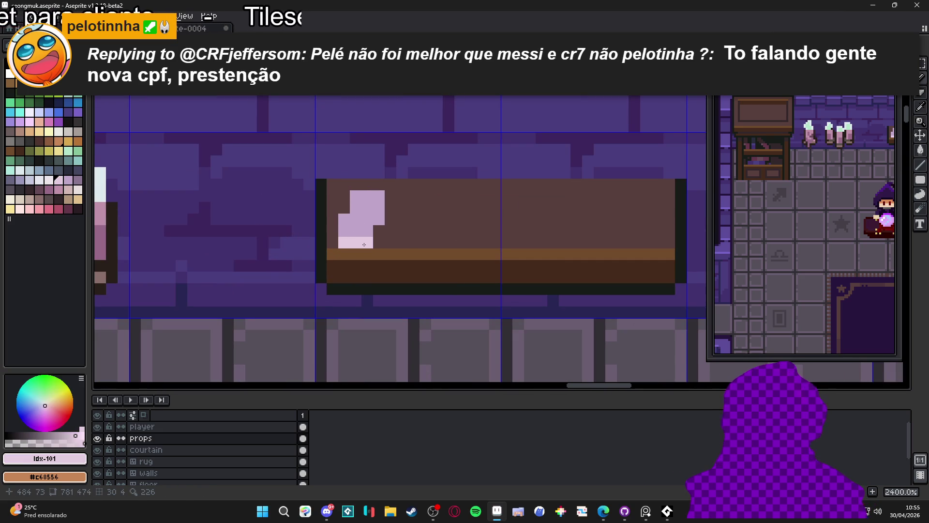